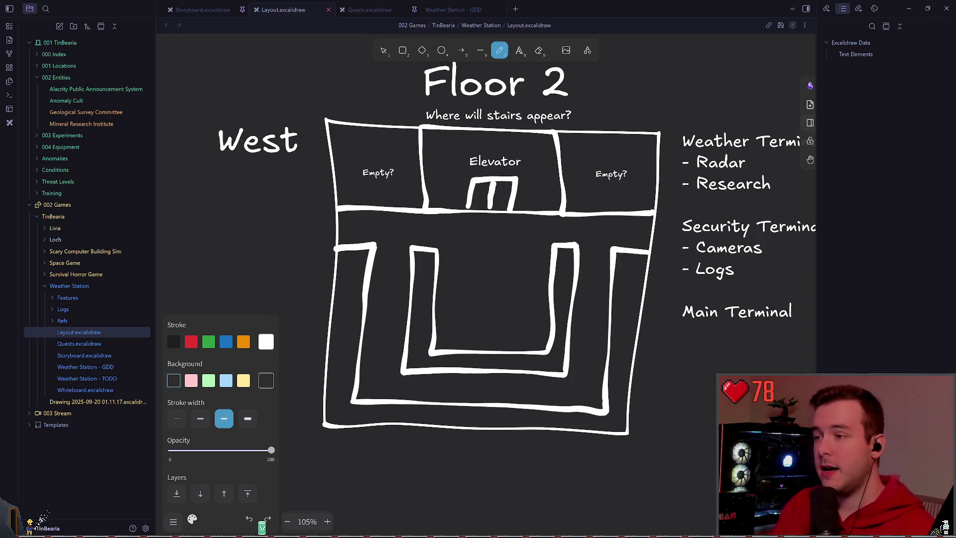
type("espair")
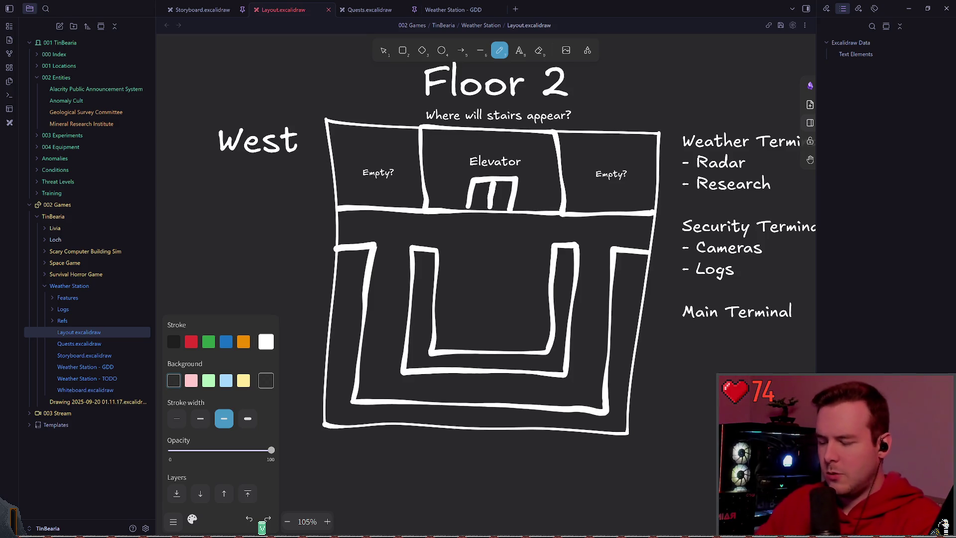
scroll(521, 263, "down", 3)
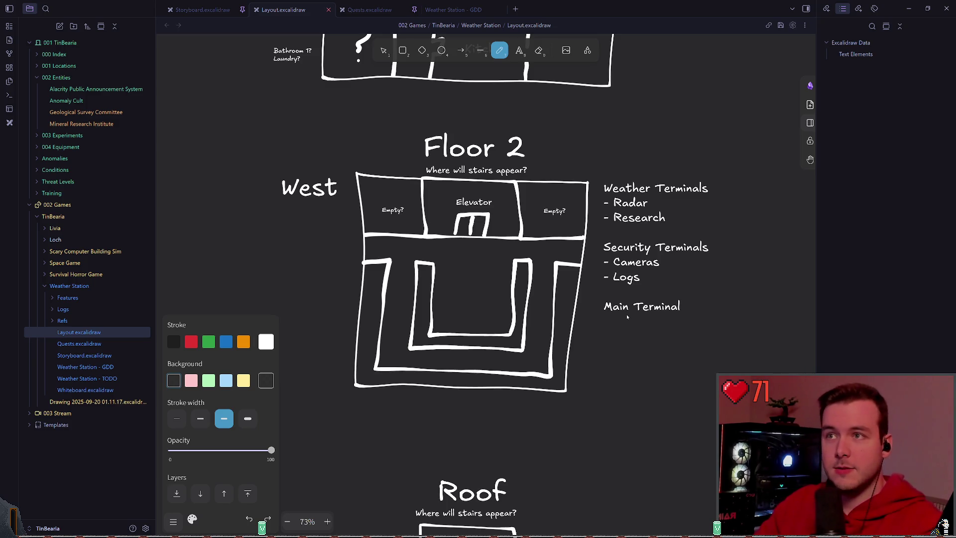
scroll(498, 210, "down", 3)
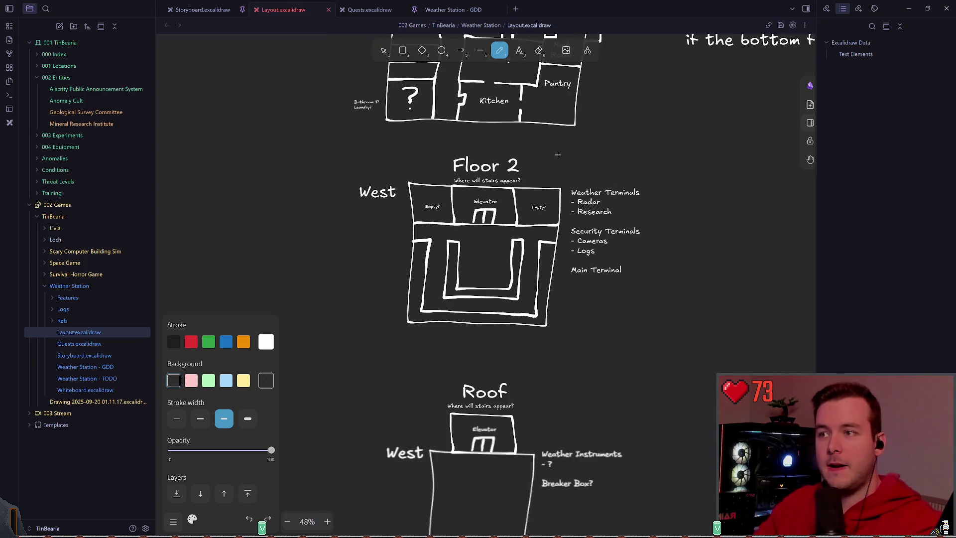
scroll(498, 210, "up", 4)
scroll(498, 211, "up", 3)
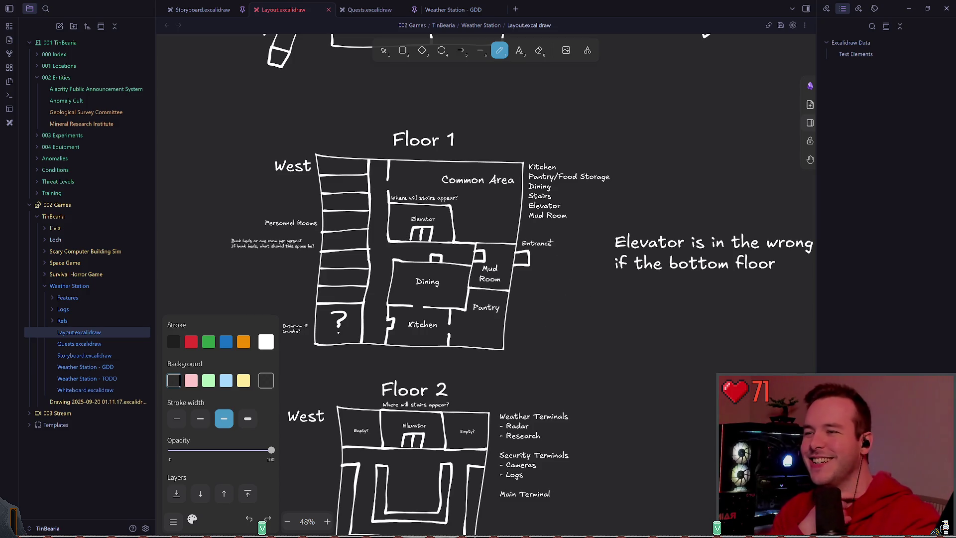
scroll(562, 236, "up", 1)
scroll(553, 209, "left", 1)
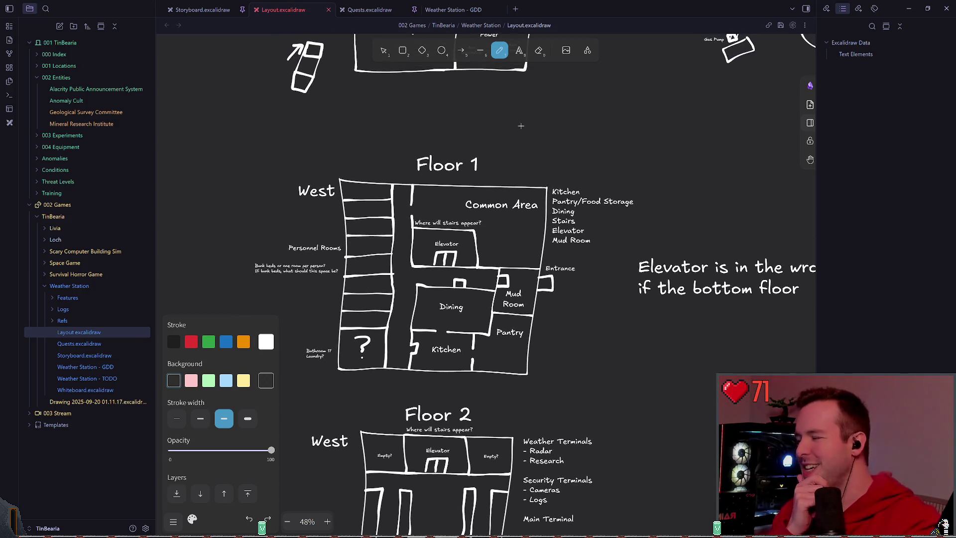
scroll(521, 125, "up", 3)
scroll(521, 224, "up", 3)
scroll(522, 300, "up", 3)
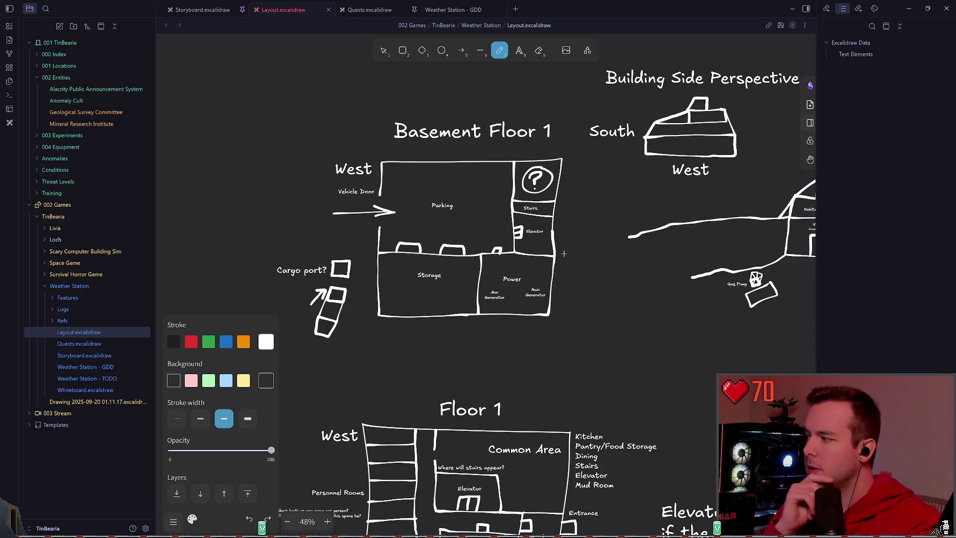
scroll(566, 248, "right", 2)
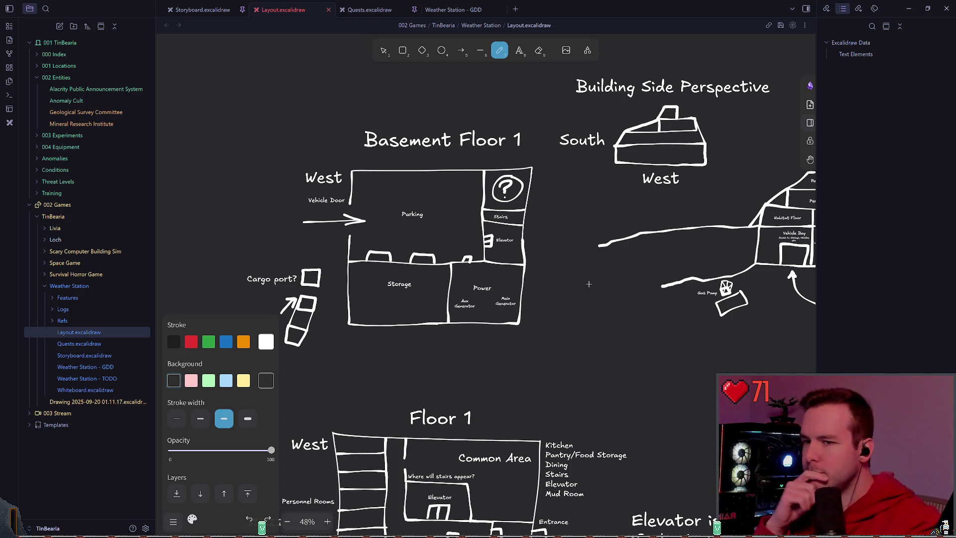
scroll(588, 284, "up", 3)
scroll(515, 271, "down", 3)
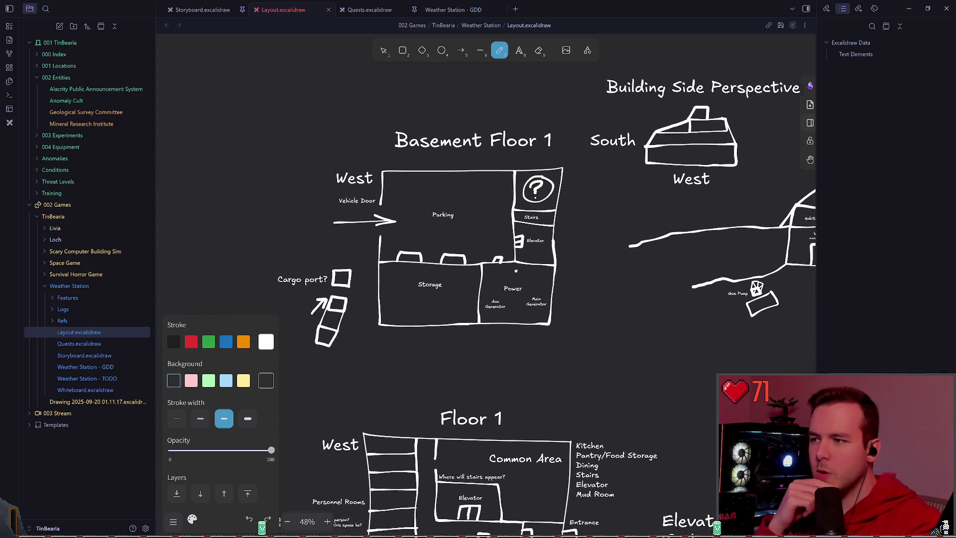
scroll(515, 271, "down", 1)
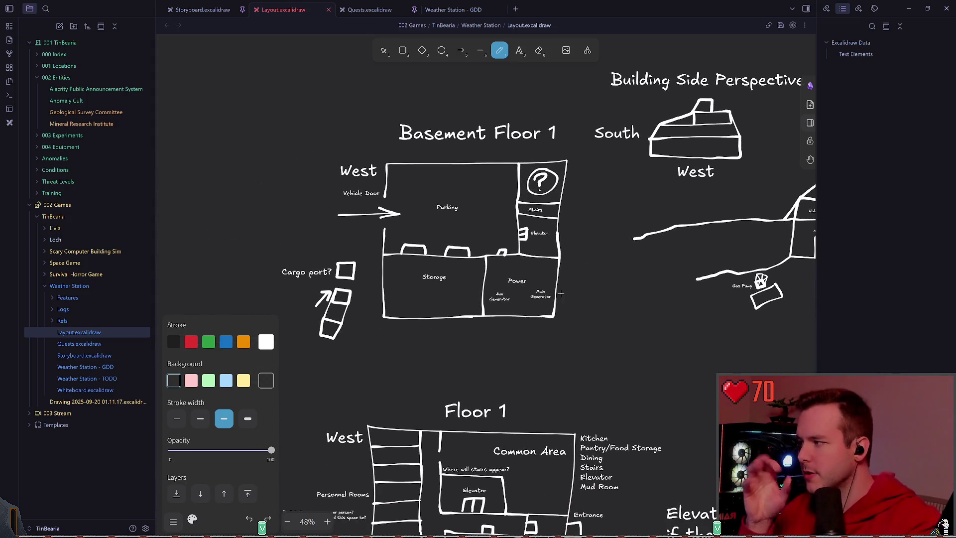
scroll(561, 293, "down", 3)
scroll(552, 247, "down", 3)
scroll(545, 206, "down", 2)
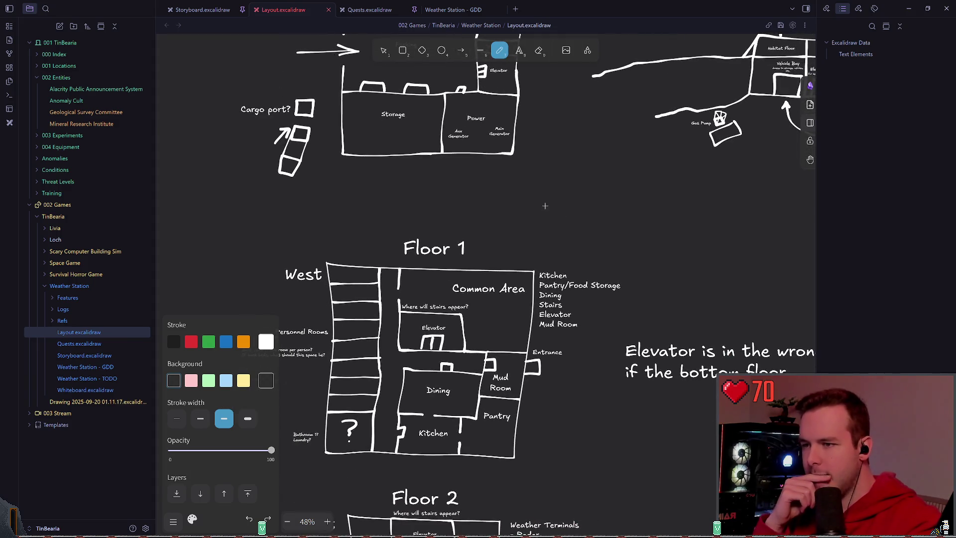
scroll(545, 205, "up", 2)
scroll(546, 224, "up", 3)
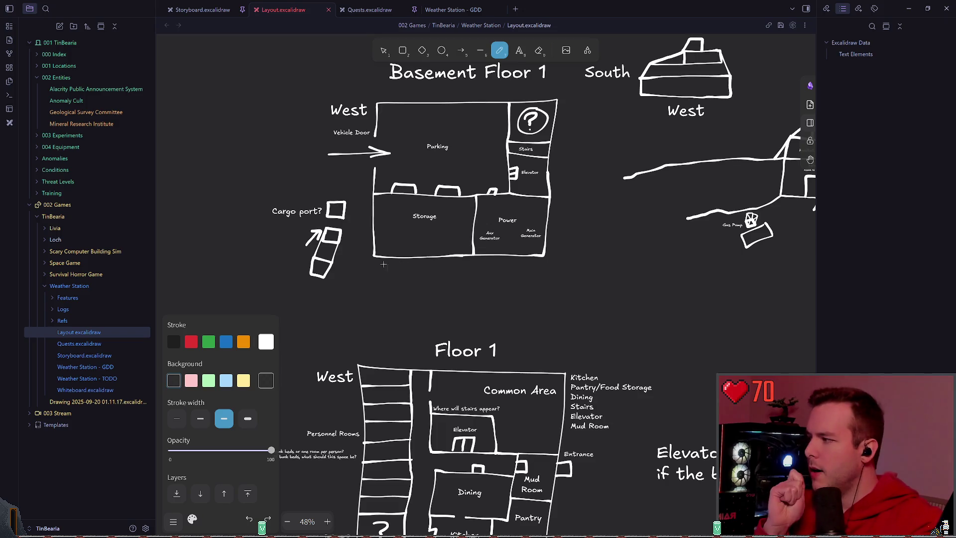
scroll(403, 299, "up", 2)
scroll(418, 321, "up", 2)
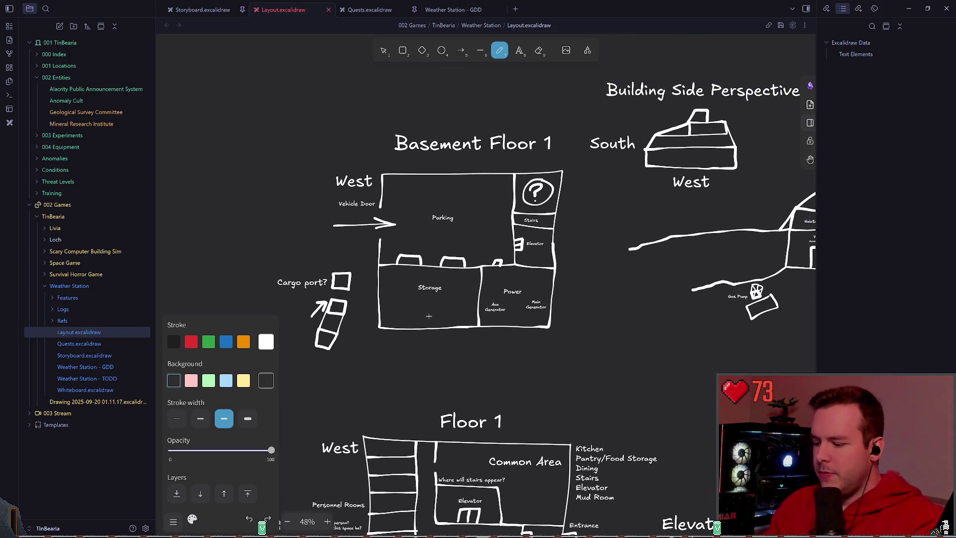
scroll(423, 326, "up", 2)
scroll(424, 321, "up", 1)
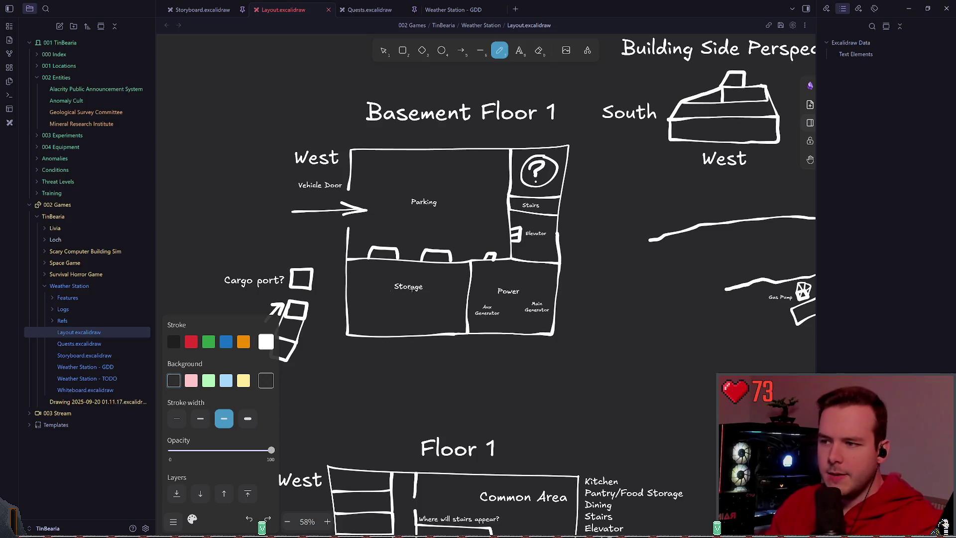
scroll(427, 298, "up", 1)
scroll(426, 297, "up", 1)
scroll(426, 297, "up", 1)
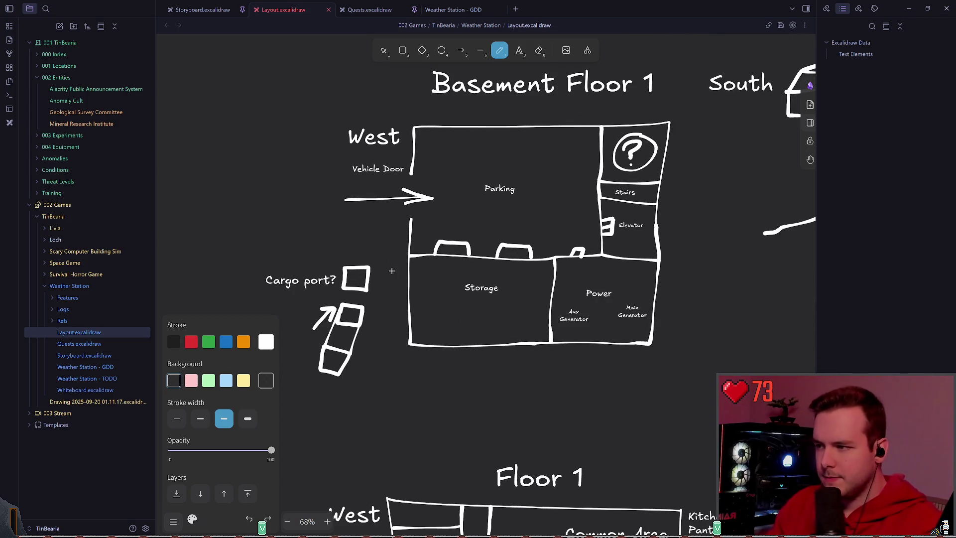